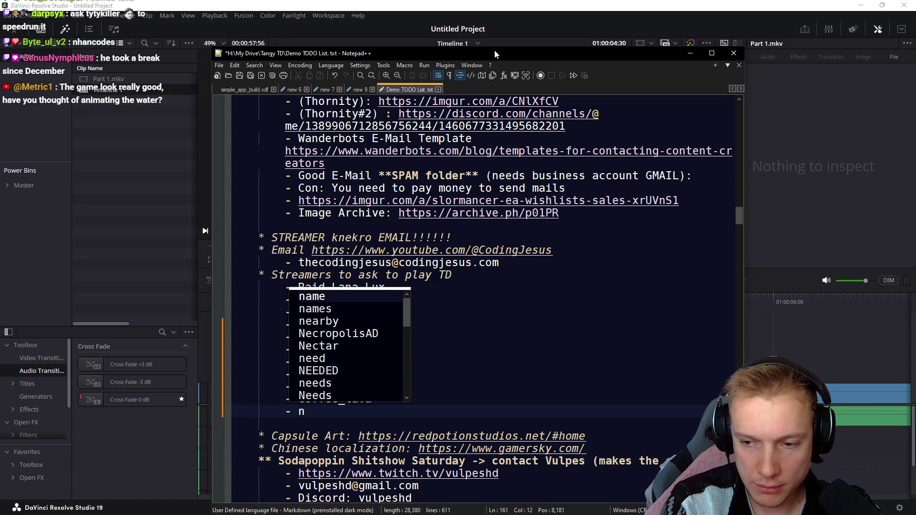
Step: Finish entering the new streamer handle in the TODO list and switch back to Resolve
type("hanco")
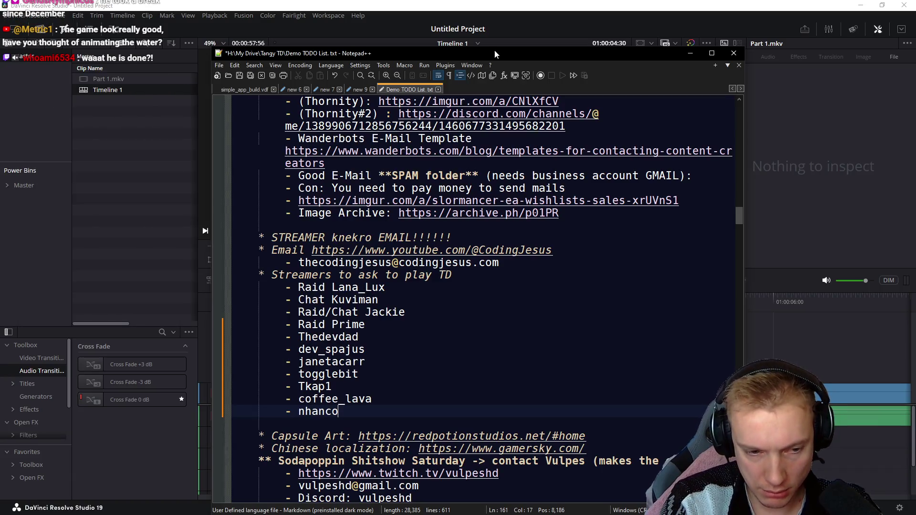
type("des")
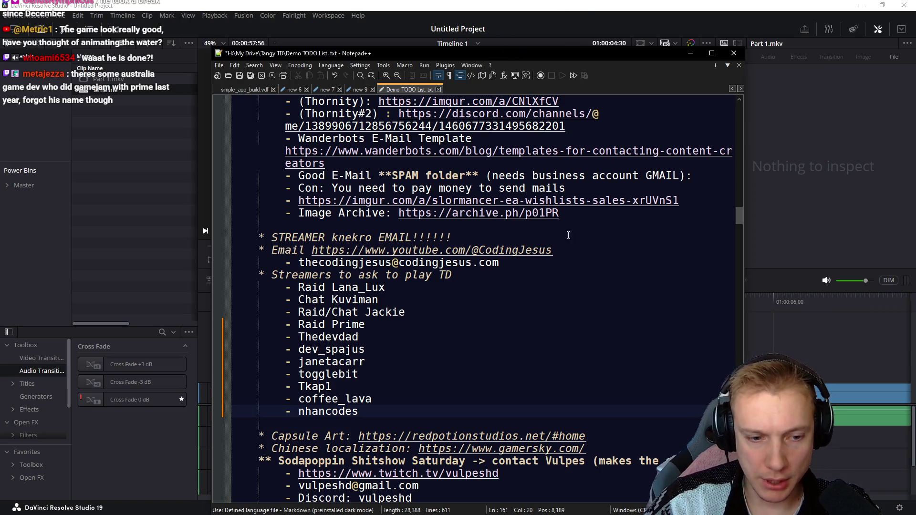
scroll(568, 235, "up", 14)
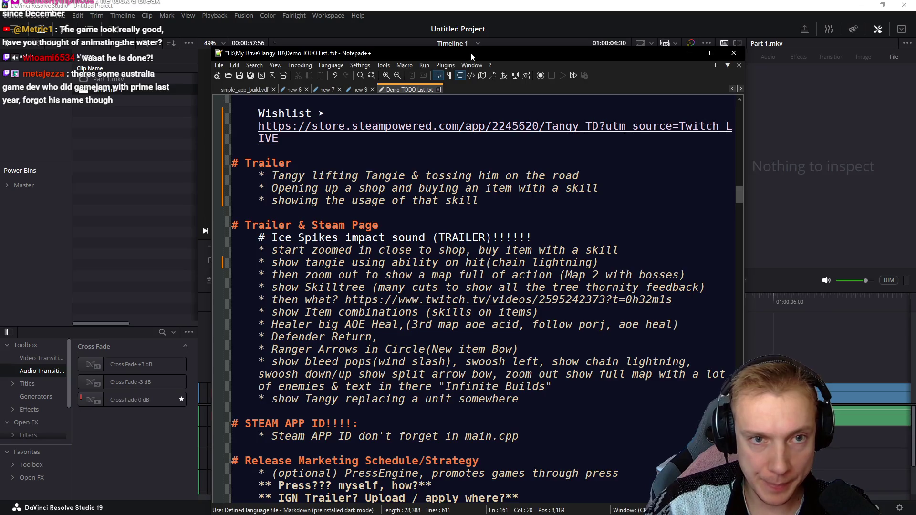
key("alt+Tab")
scroll(551, 351, "up", 3)
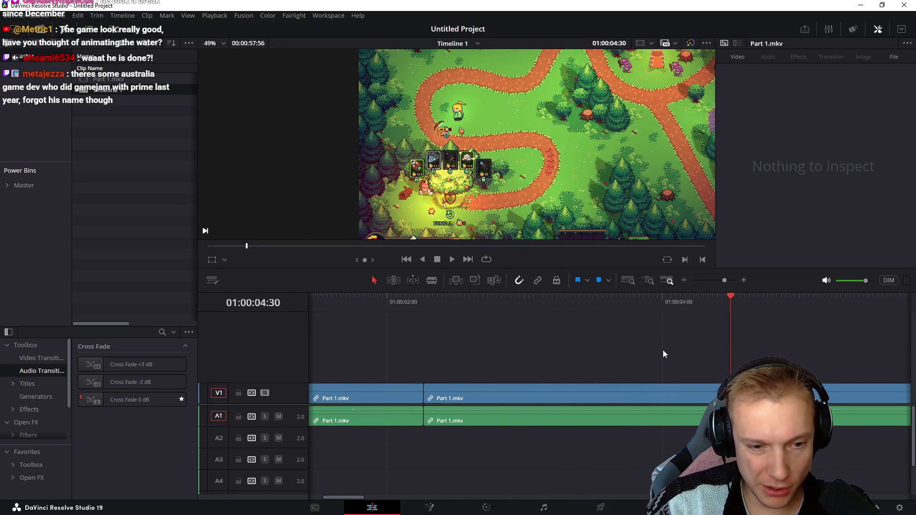
Step: Scrub and play back the first Part 1.mkv cuts from the start, replaying from 01:00:04:34
mouse_move(396, 306)
left_mouse_down()
mouse_move(510, 325)
mouse_move(712, 327)
mouse_move(702, 328)
left_mouse_up()
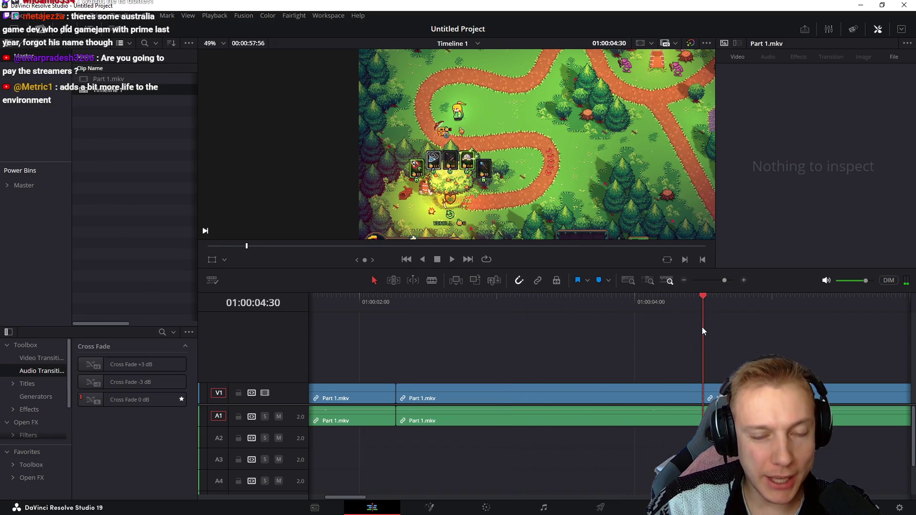
key("space")
key("Home")
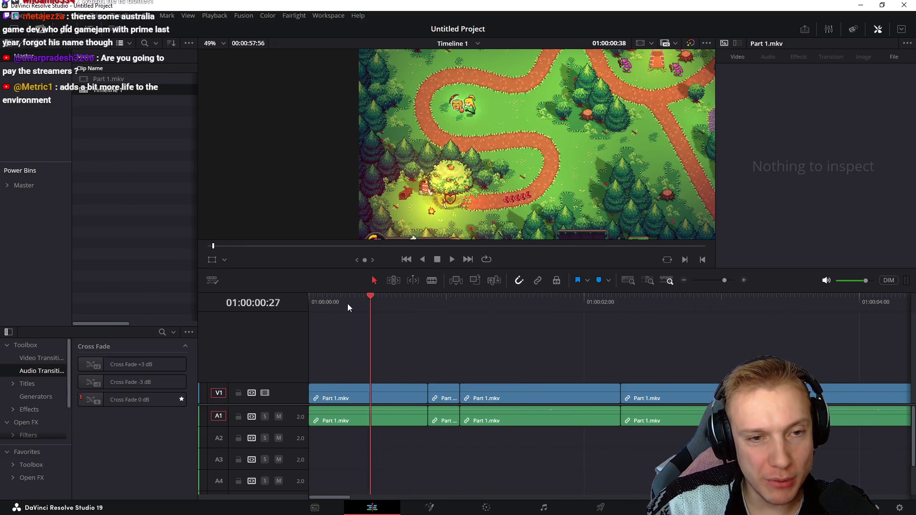
mouse_move(346, 307)
left_mouse_down()
mouse_move(303, 310)
mouse_move(698, 329)
mouse_move(337, 331)
mouse_move(862, 342)
left_mouse_up()
key("space")
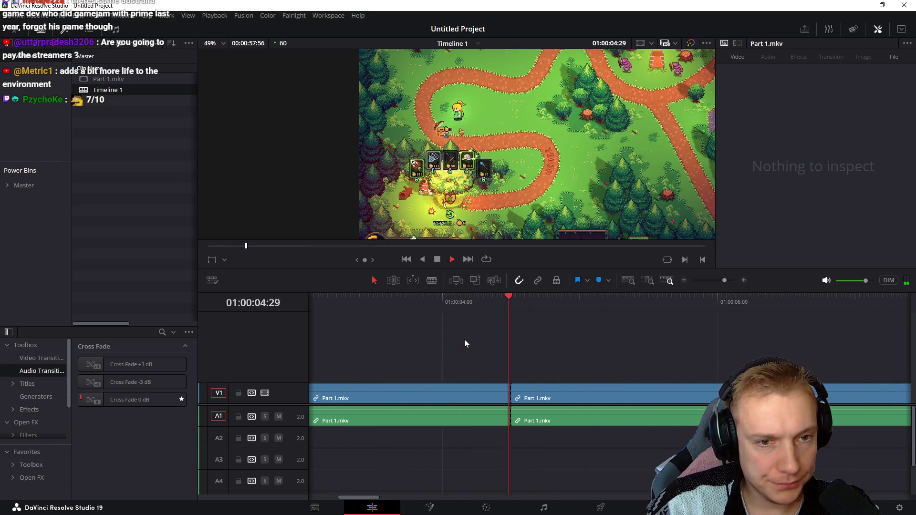
key("space")
left_click(520, 305)
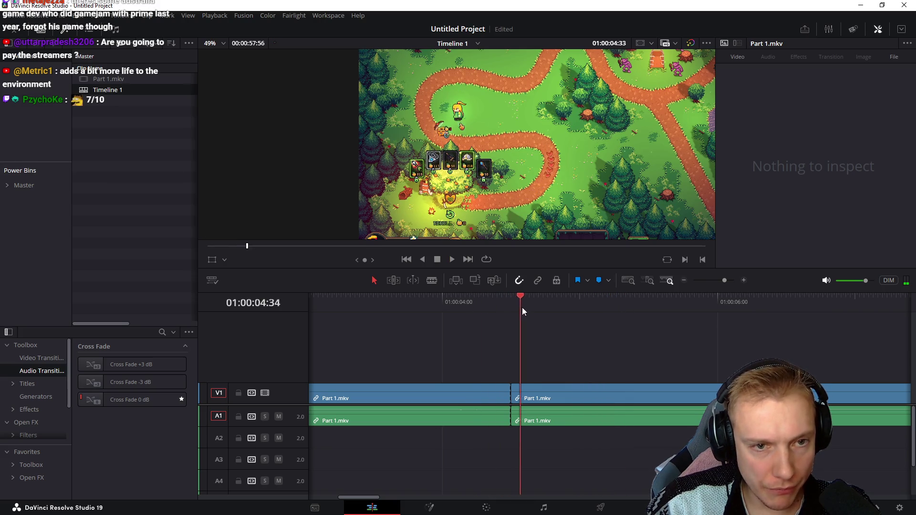
key("space")
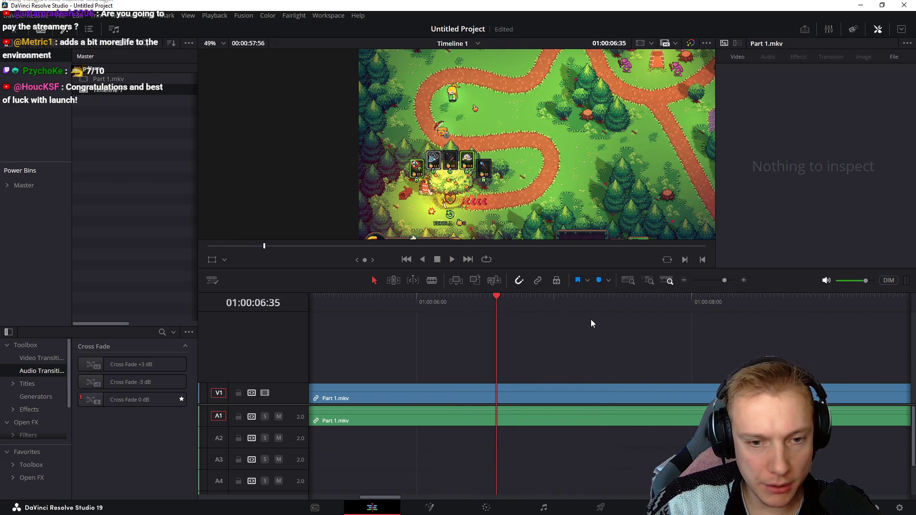
scroll(618, 334, "down", 6)
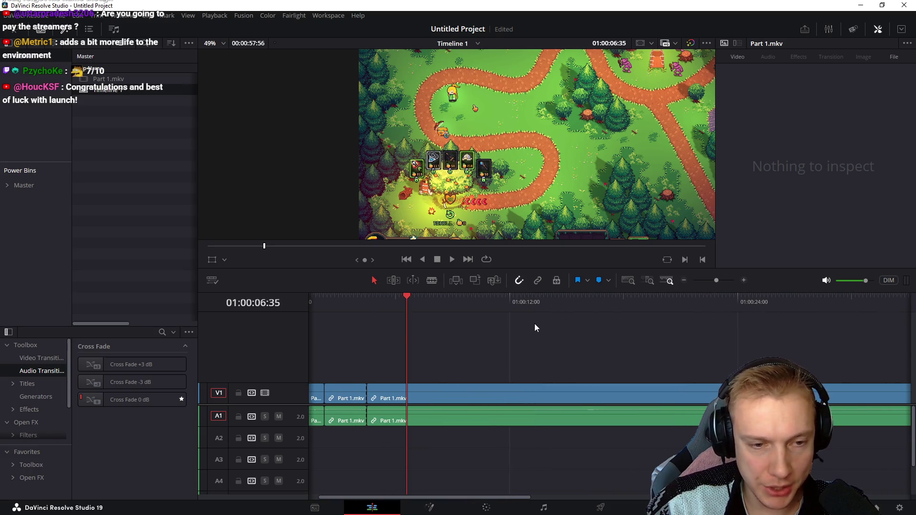
Step: Scrub forward and replay from the previous cut, stopping at 01:00:08:24
mouse_move(404, 304)
left_mouse_down()
mouse_move(669, 320)
mouse_move(501, 330)
mouse_move(574, 336)
mouse_move(561, 332)
left_mouse_up()
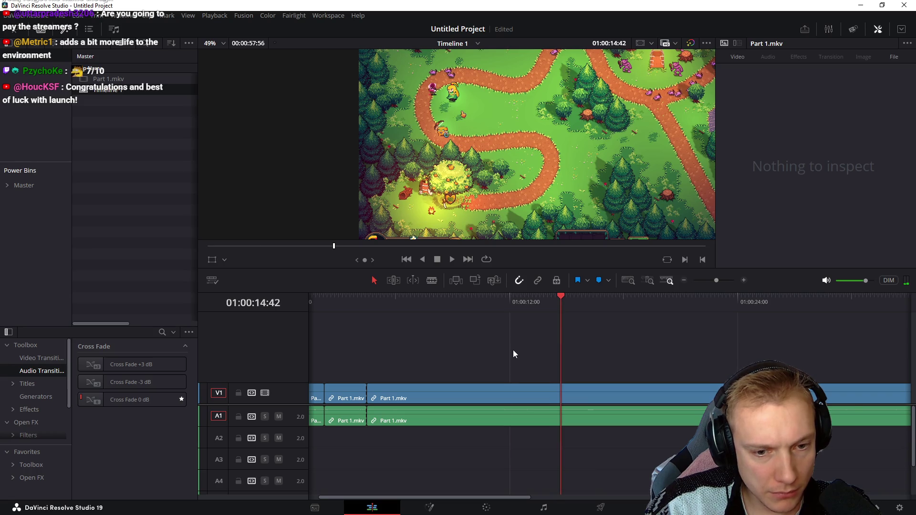
key("Up")
key("space")
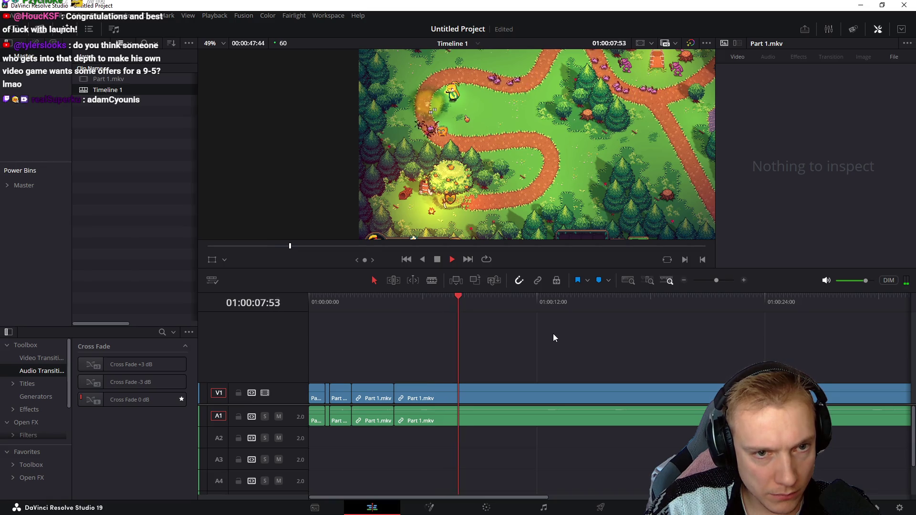
key("space")
Step: Zoom in, blade the clip at 01:00:06:25, then zoom back out to the full timeline
scroll(416, 320, "up", 2)
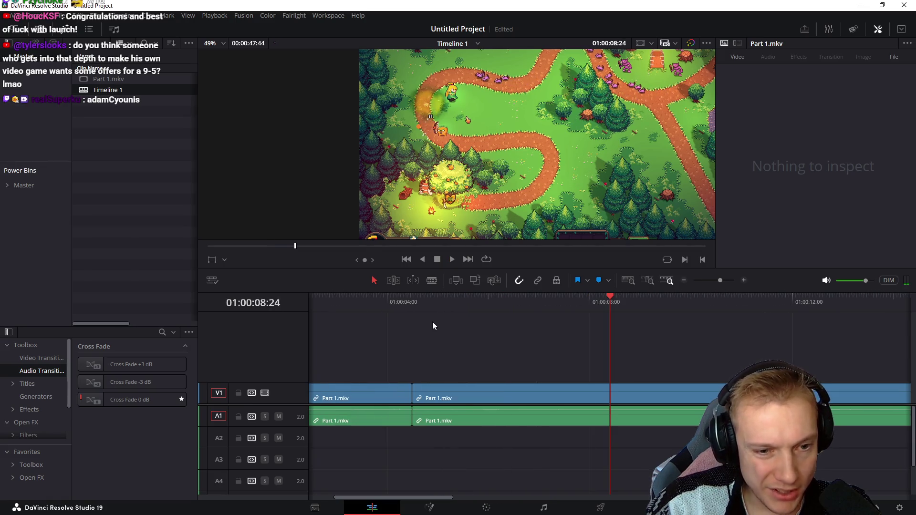
scroll(463, 334, "up", 1)
left_click(400, 303)
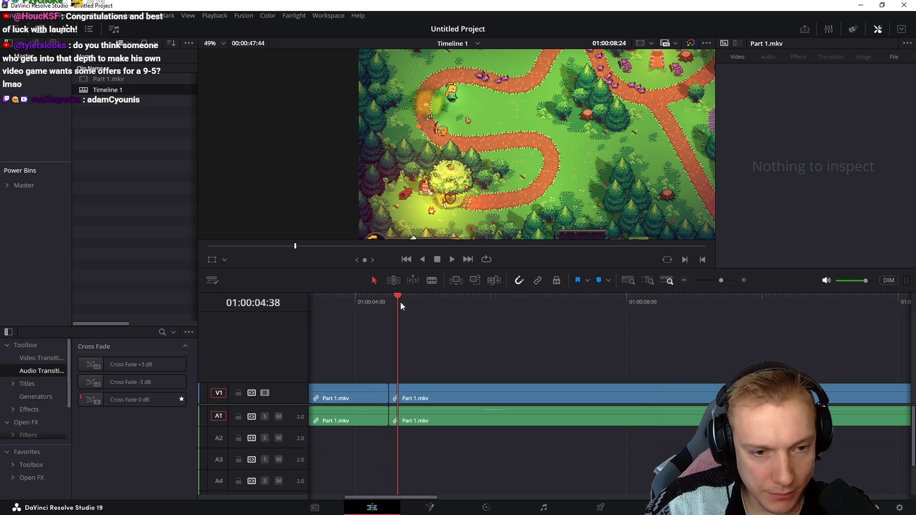
mouse_move(400, 302)
left_mouse_down()
mouse_move(501, 323)
mouse_move(767, 334)
left_mouse_up()
key("ctrl+b")
key("shift+z")
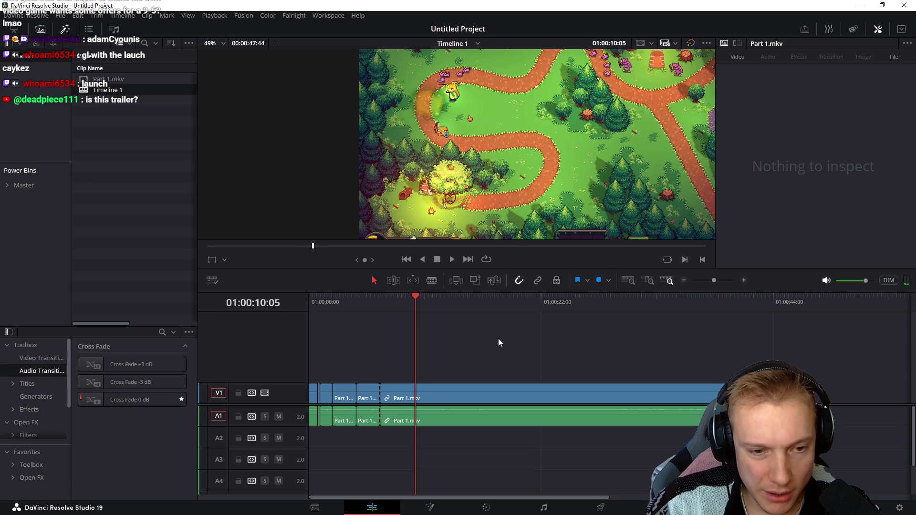
Step: Blade and delete the footage before the section, then blade its end and select the remainder
mouse_move(423, 302)
left_mouse_down()
mouse_move(675, 332)
mouse_move(505, 315)
mouse_move(592, 329)
left_mouse_up()
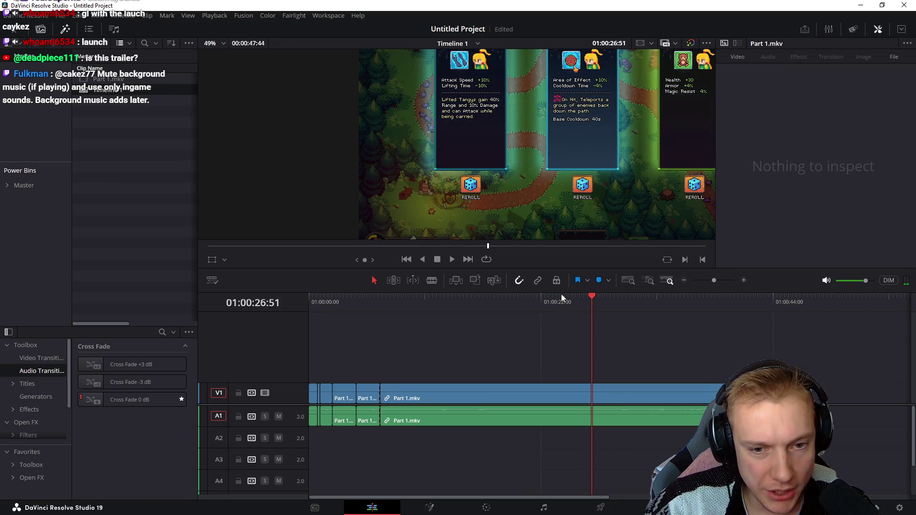
mouse_move(561, 297)
left_mouse_down()
mouse_move(445, 309)
mouse_move(509, 318)
mouse_move(534, 309)
mouse_move(614, 326)
mouse_move(516, 325)
mouse_move(614, 328)
left_mouse_up()
key("ctrl+b")
left_click(459, 396)
key("BackSpace")
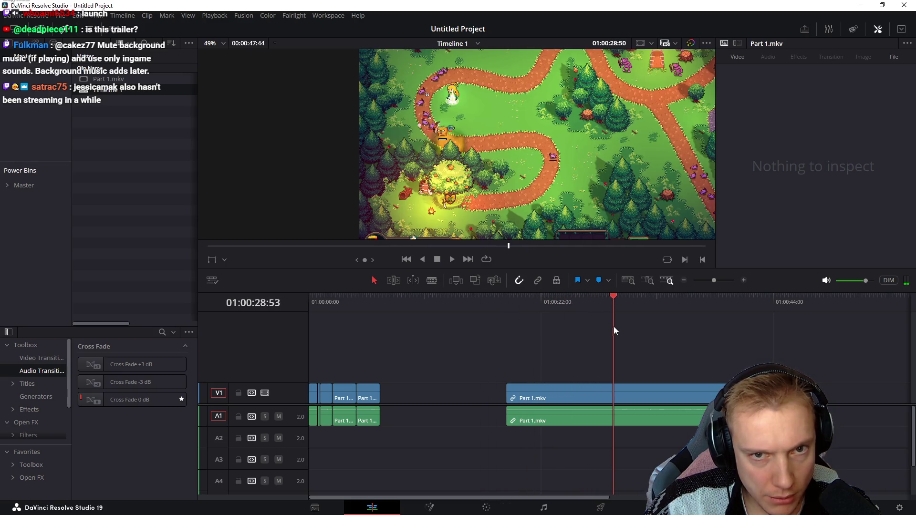
key("ctrl+b")
left_click(667, 396)
Step: Delete the trailing footage, fit the viewer, and split the clip at 01:00:26:24
key("BackSpace")
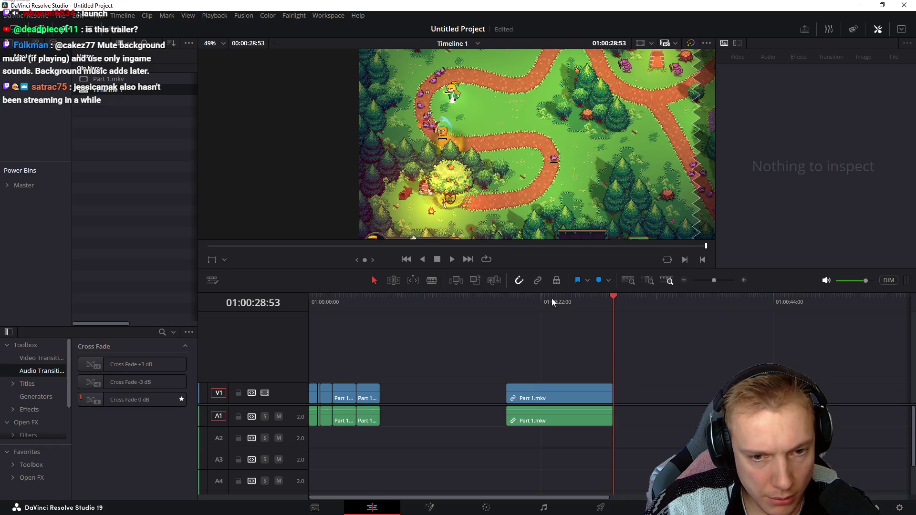
mouse_move(552, 299)
left_mouse_down()
mouse_move(550, 309)
mouse_move(589, 314)
left_mouse_up()
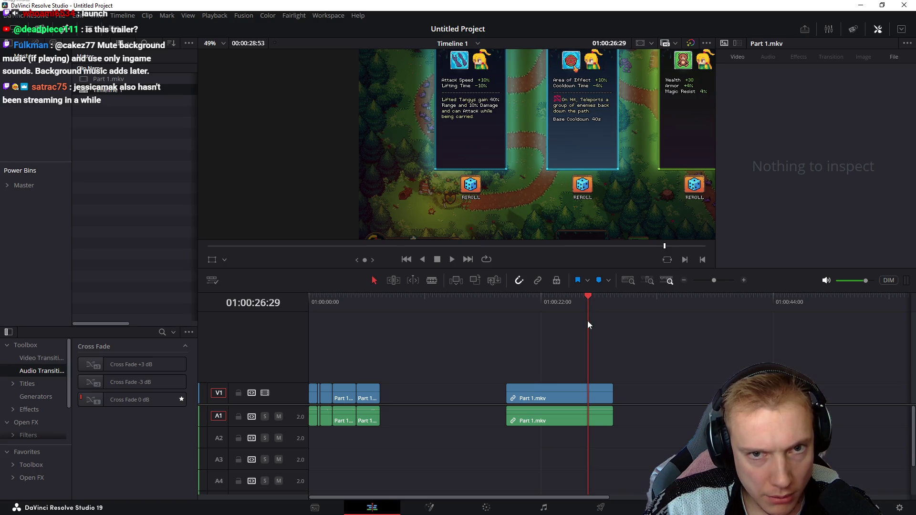
left_click_drag(586, 303, 590, 303)
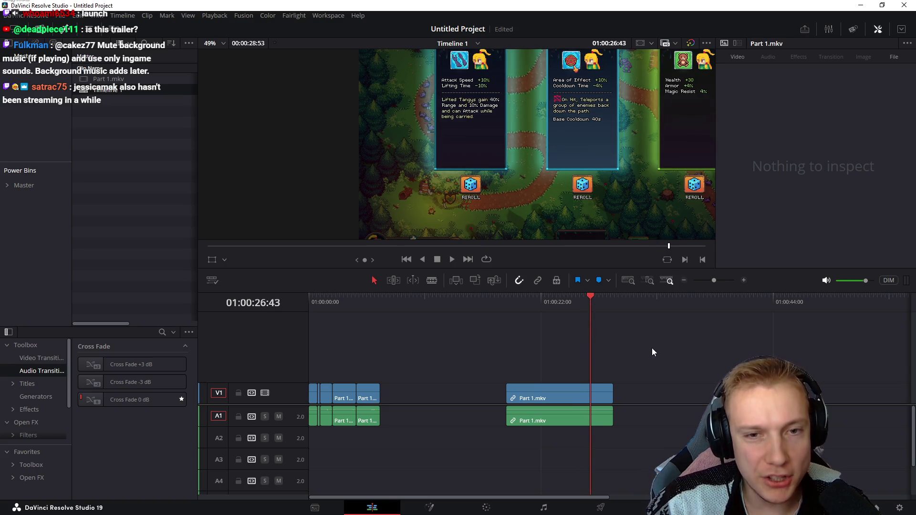
key("shift+z")
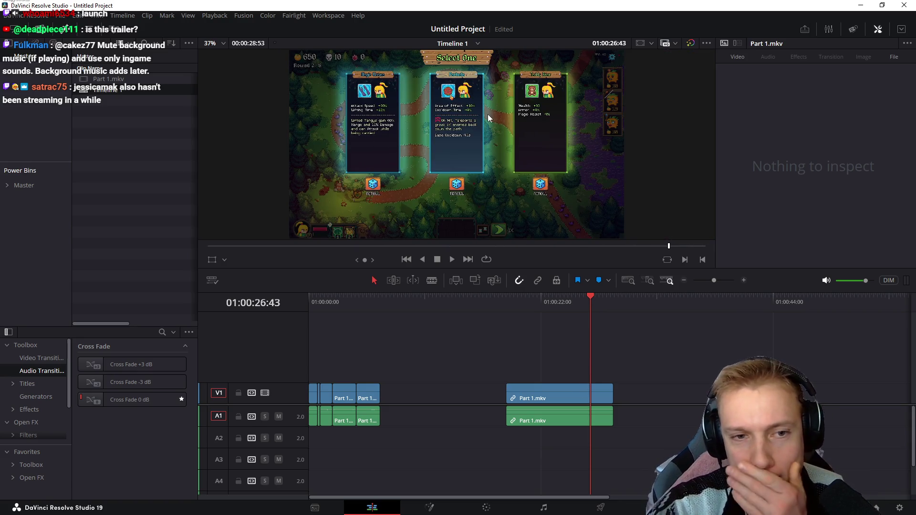
left_click_drag(511, 305, 588, 307)
key("ctrl+b")
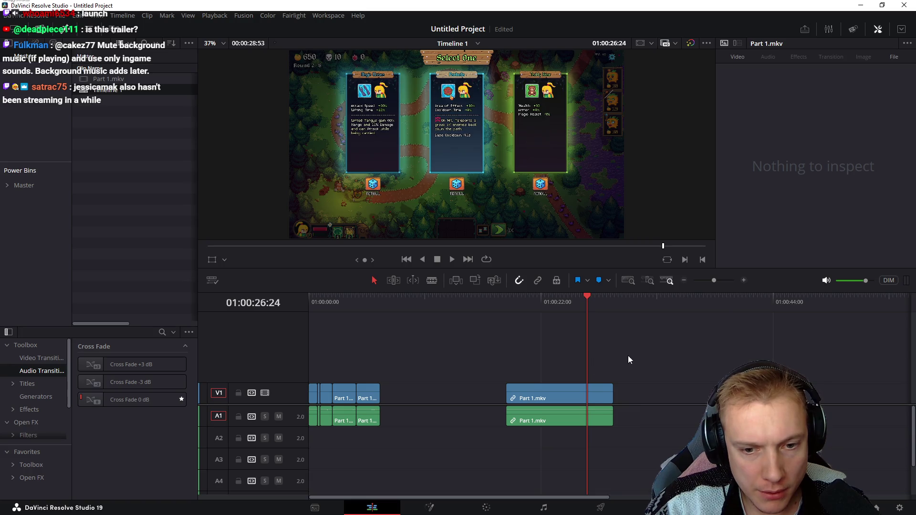
left_click_drag(610, 360, 592, 443)
scroll(592, 430, "up", 3)
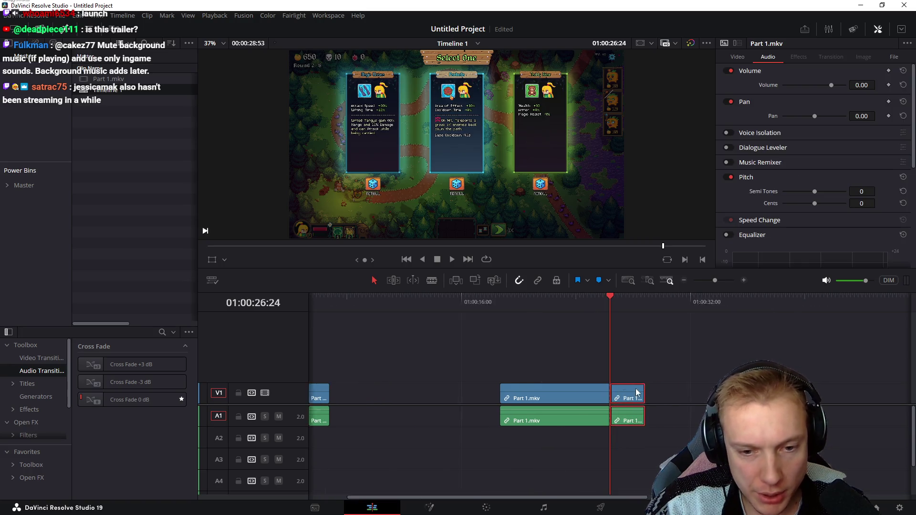
left_click(651, 363)
Step: Play through the section and split the clips again at 01:00:20:33
left_click(461, 305)
mouse_move(465, 317)
left_mouse_down()
mouse_move(564, 317)
mouse_move(337, 316)
left_mouse_up()
key("space")
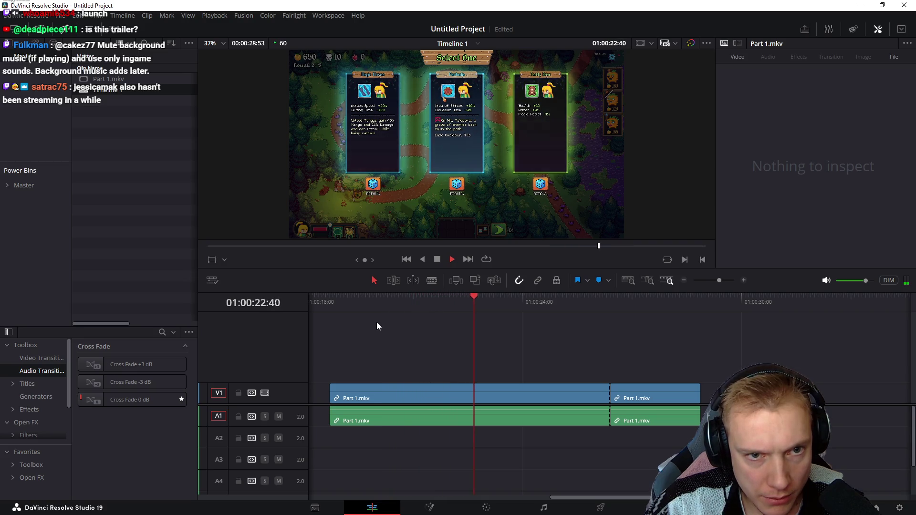
key("space")
mouse_move(355, 302)
left_mouse_down()
mouse_move(418, 310)
mouse_move(397, 313)
left_mouse_up()
key("ctrl+b")
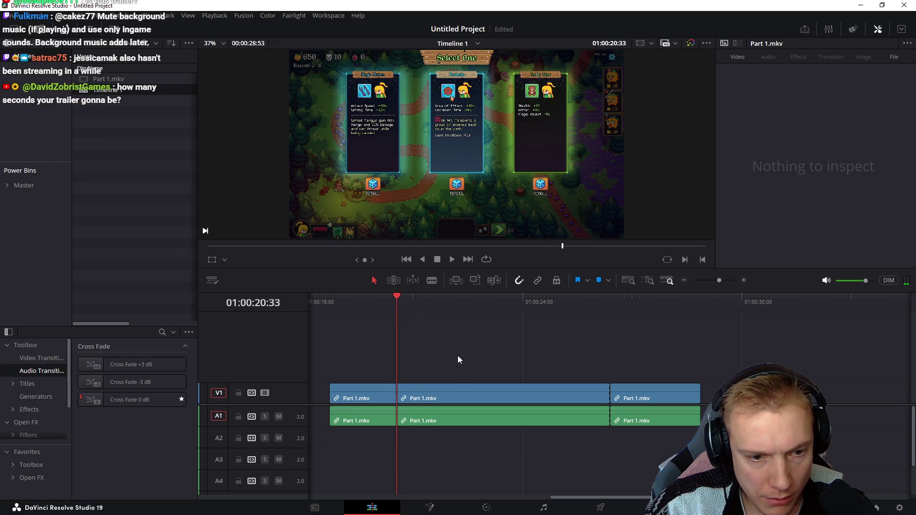
left_click_drag(438, 351, 620, 435)
left_click(487, 355)
Step: Cut at 01:00:22:16 and delete every clip after that point
left_click_drag(398, 305, 459, 315)
key("ctrl+b")
left_click_drag(526, 365, 676, 430)
key("Delete")
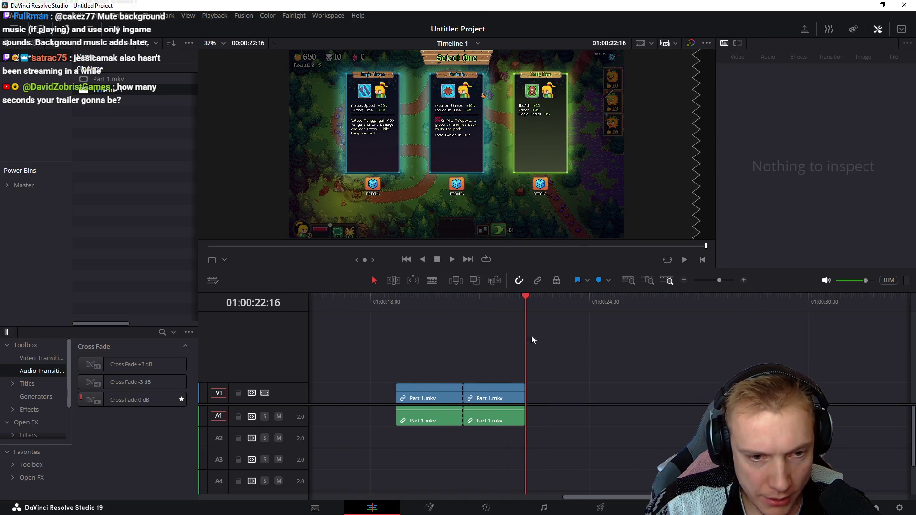
Step: Turn the last Part 1.mkv clip into a freeze frame with Change Clip Speed and preview it
left_click(461, 309)
left_click(495, 388)
key("r")
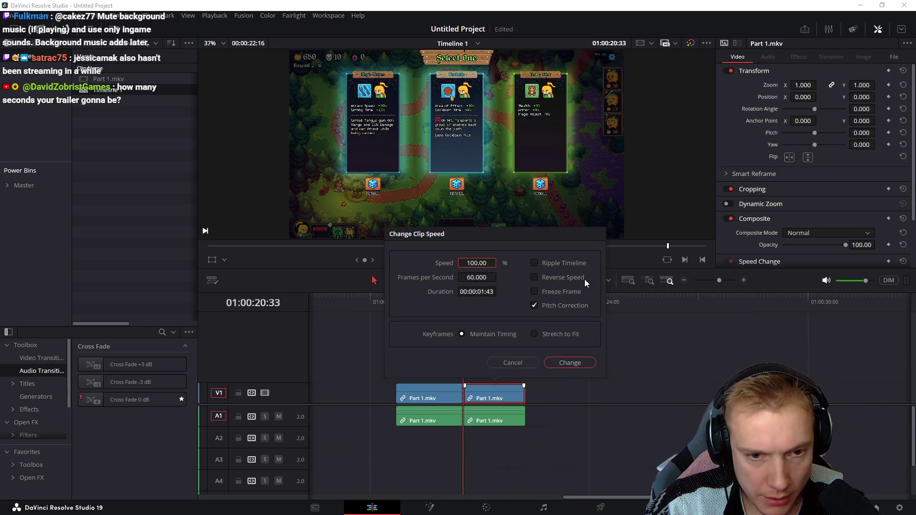
left_click(578, 366)
left_click(396, 303)
left_click_drag(396, 303, 523, 319)
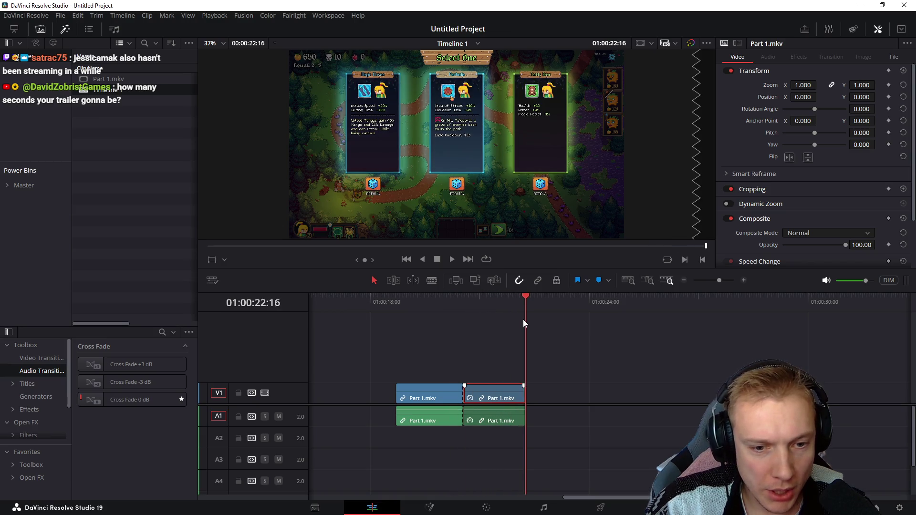
scroll(539, 336, "down", 5)
scroll(515, 340, "up", 4)
scroll(463, 339, "down", 2)
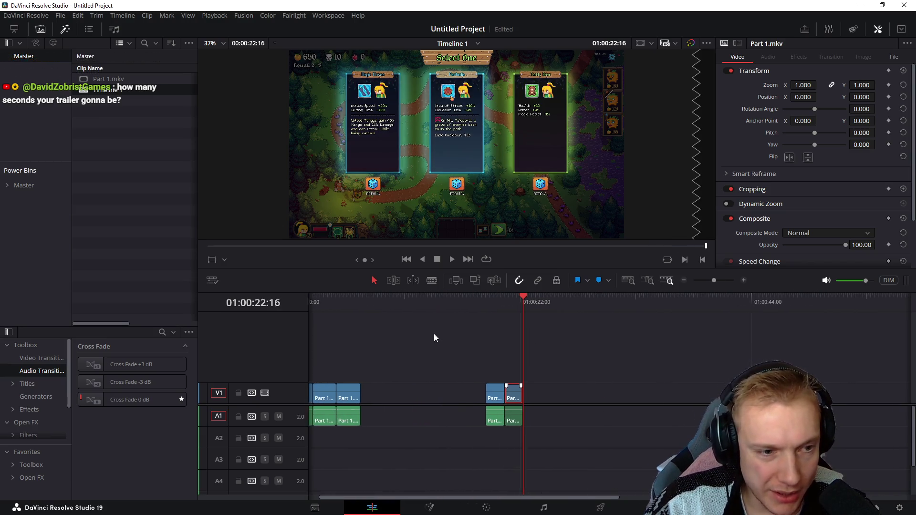
Step: Save the project as 'Tangy TD Trailer 2026' and park the playhead at 01:00:20:33
key("ctrl+s")
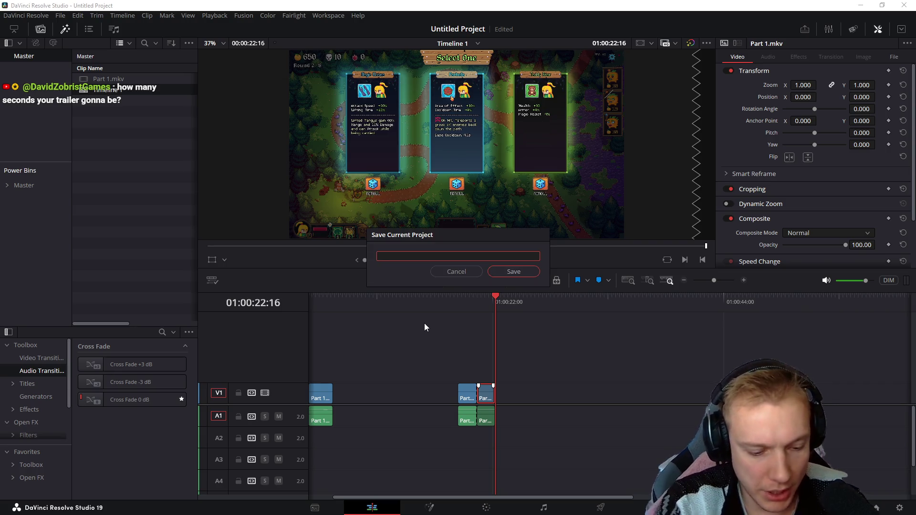
type("Tang y TD Traile")
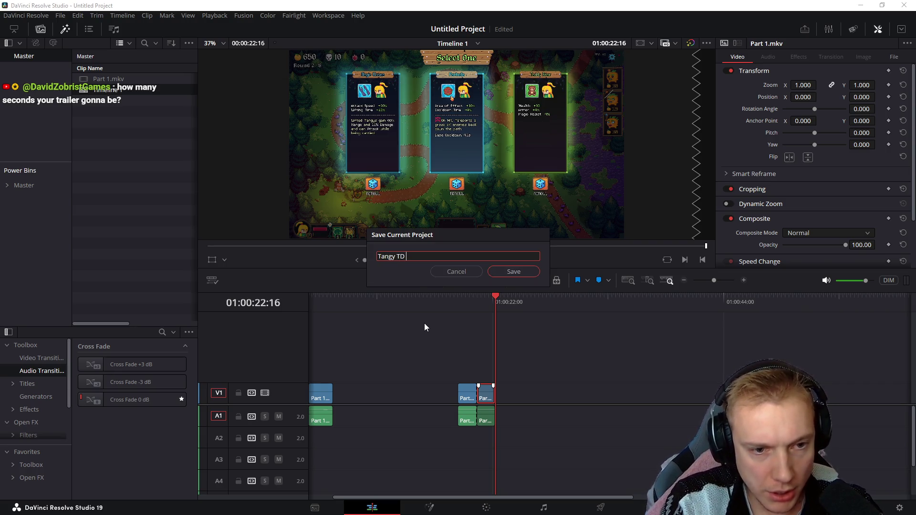
type("r 2026")
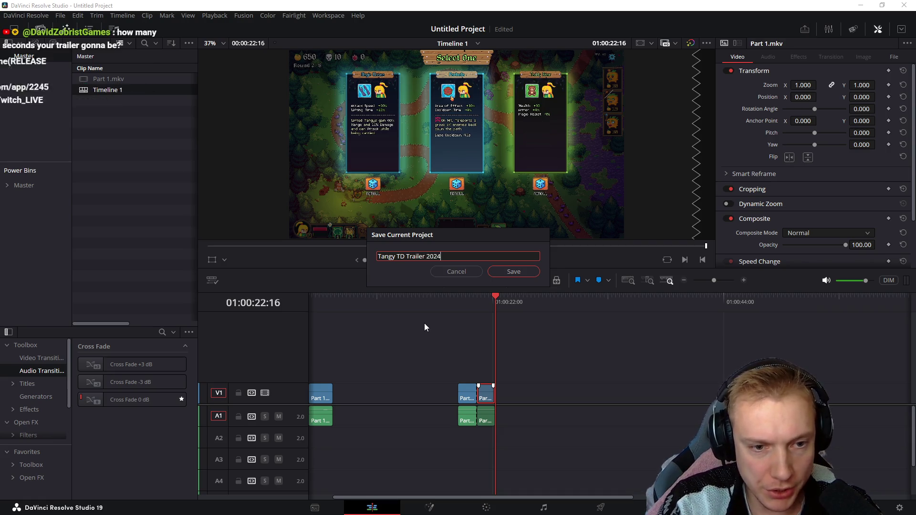
key("Return")
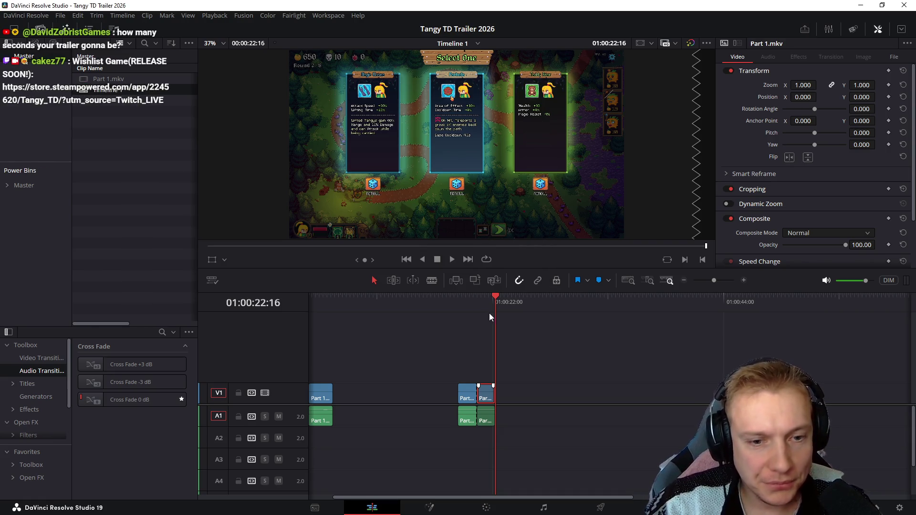
left_click(479, 306)
Step: Scrub near the end of the trimmed edit, then switch over to the browser
scroll(537, 348, "right", 1)
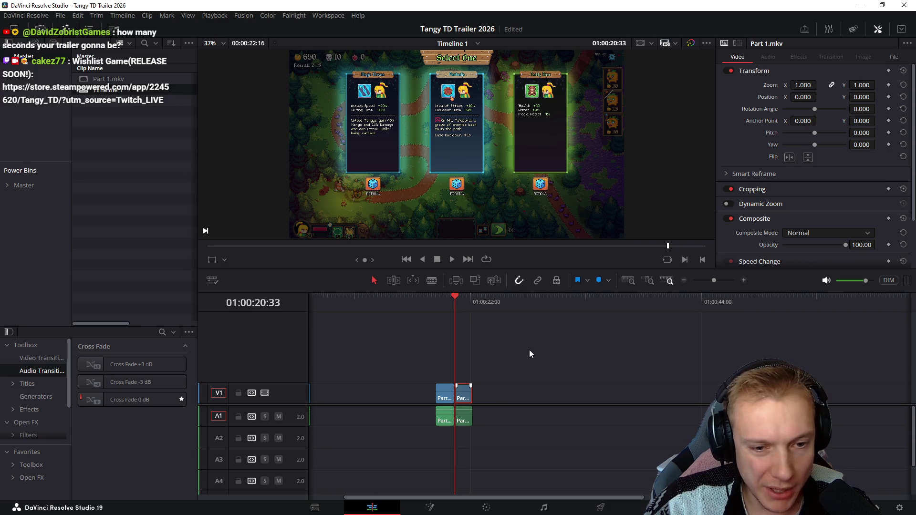
left_click_drag(460, 306, 470, 302)
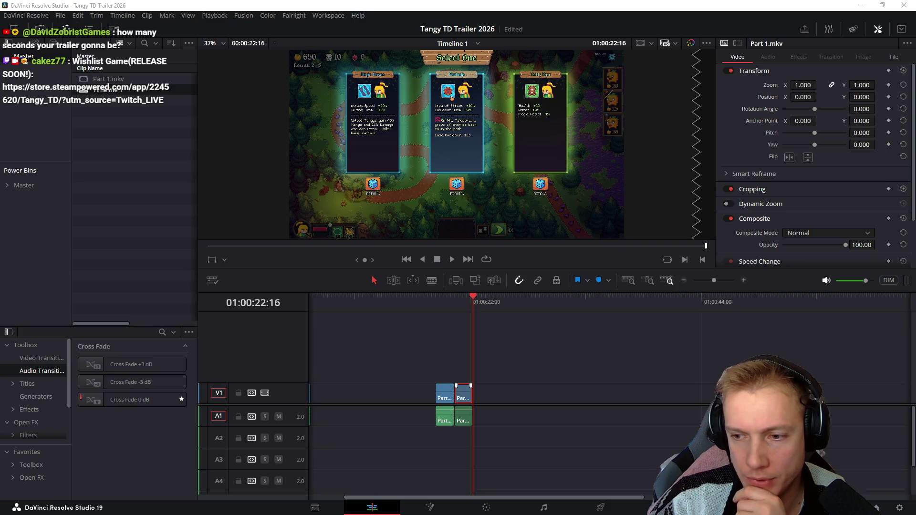
scroll(614, 358, "left", 3)
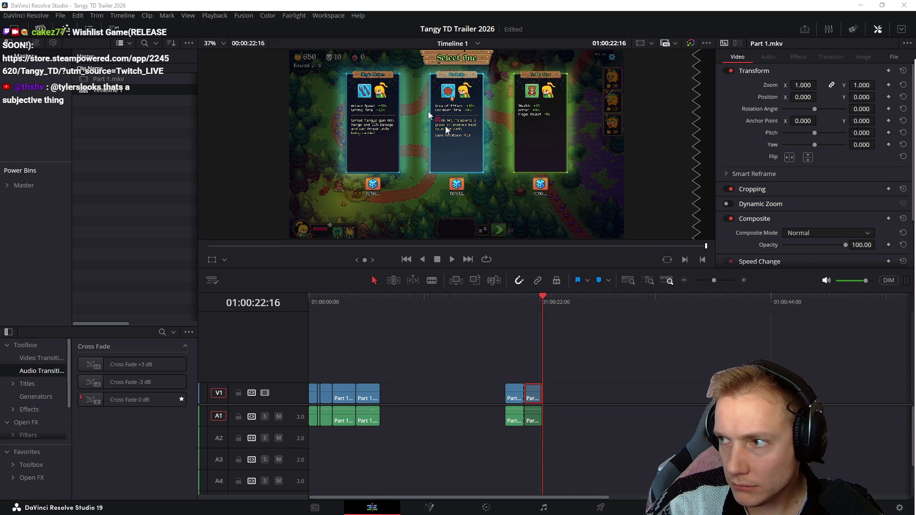
key("alt+Tab")
Step: Search Twitch for a streamer's channel, open its page, then close the browser
left_click(382, 71)
type("a")
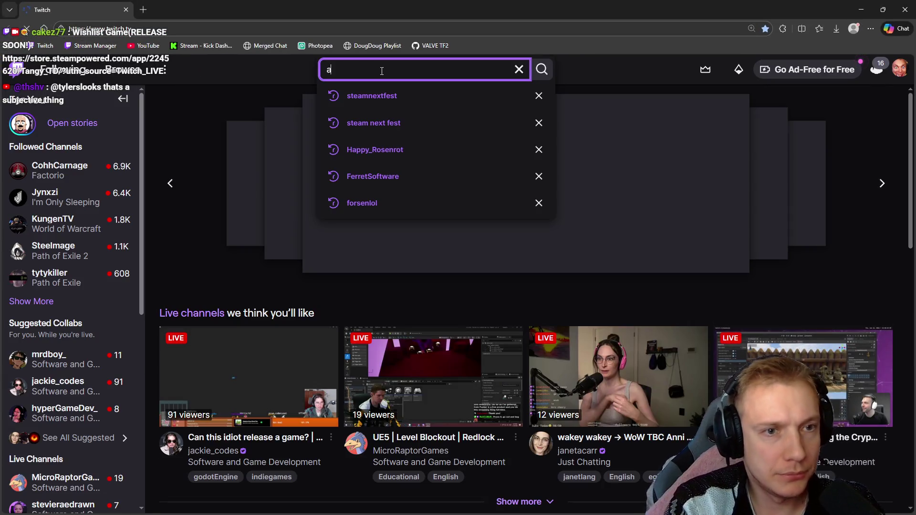
type("damcyou")
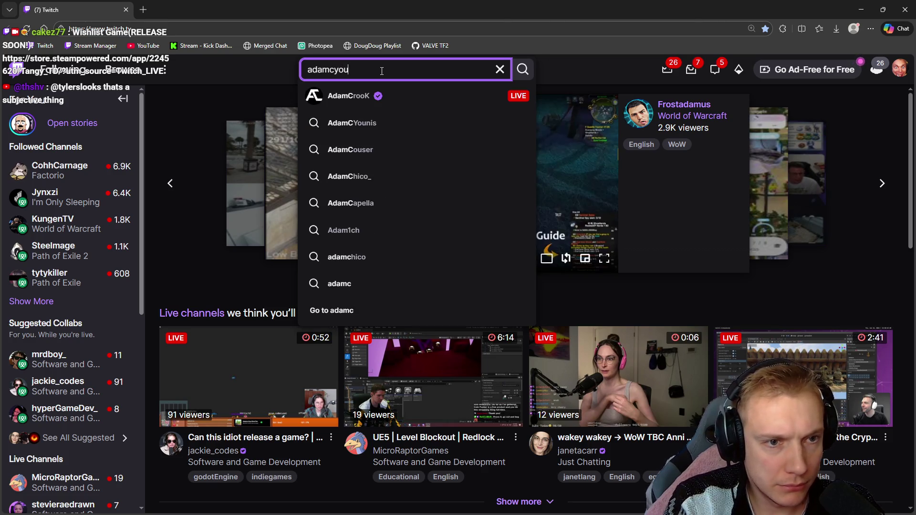
left_click(358, 100)
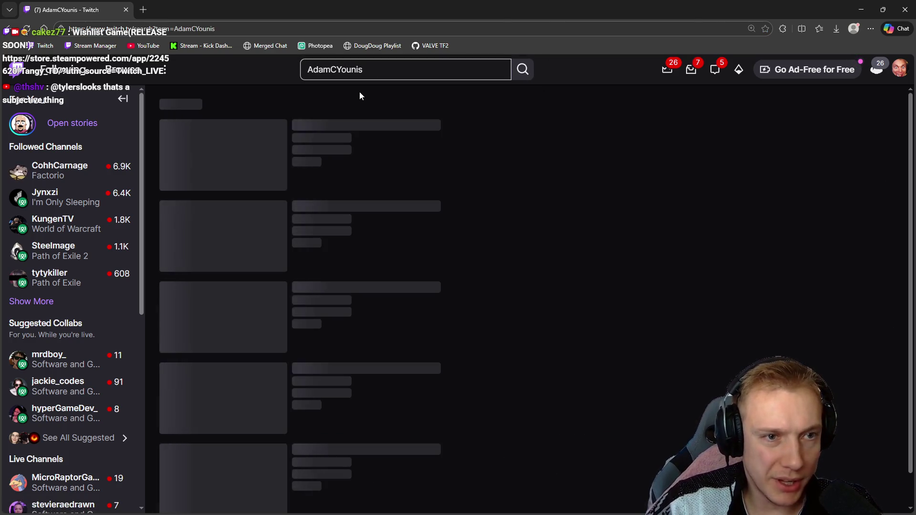
left_click(304, 143)
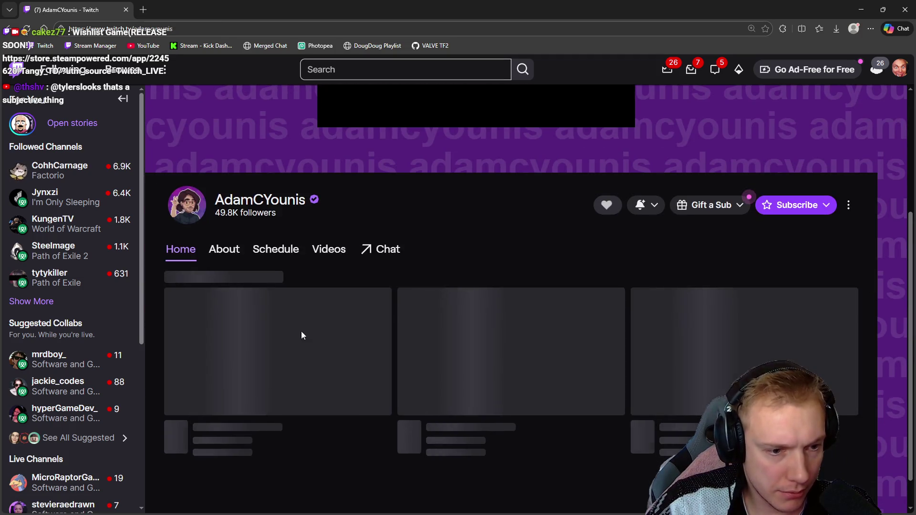
double_click(216, 204)
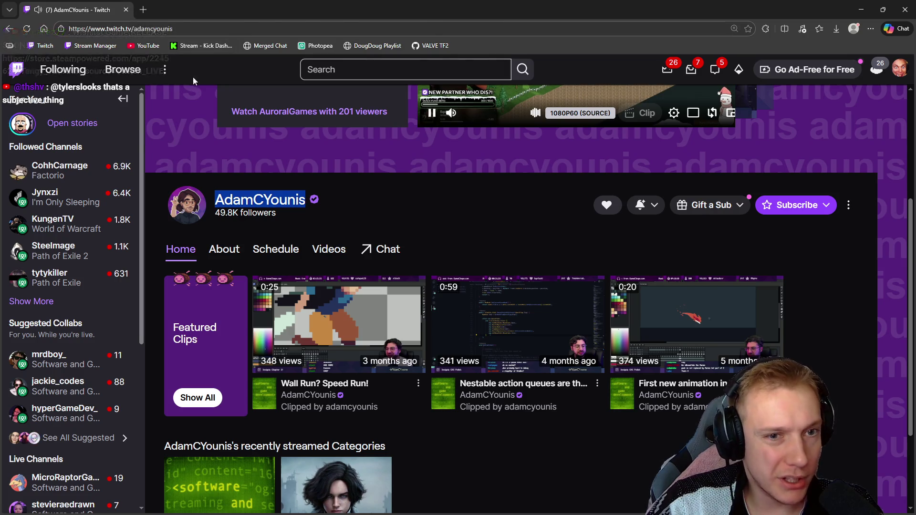
left_click(125, 10)
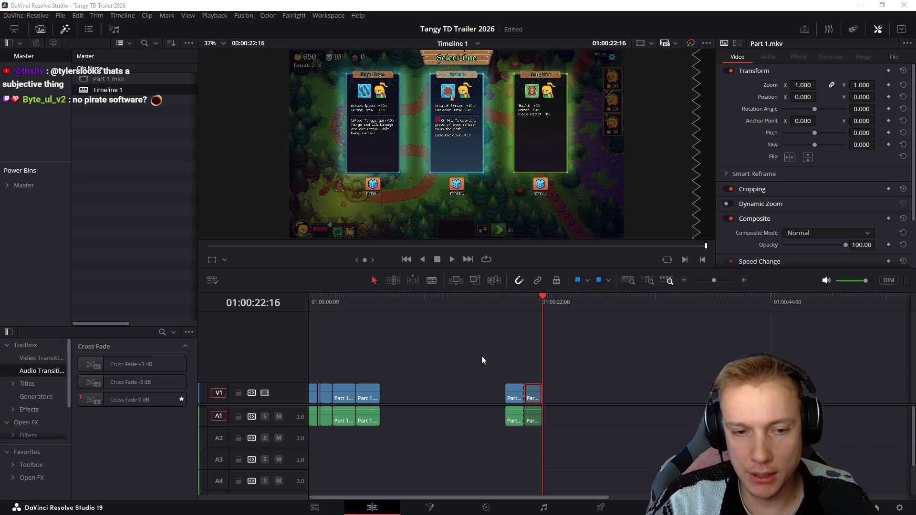
mouse_move(487, 302)
left_mouse_down()
mouse_move(303, 315)
mouse_move(382, 313)
mouse_move(343, 324)
mouse_move(369, 321)
left_mouse_up()
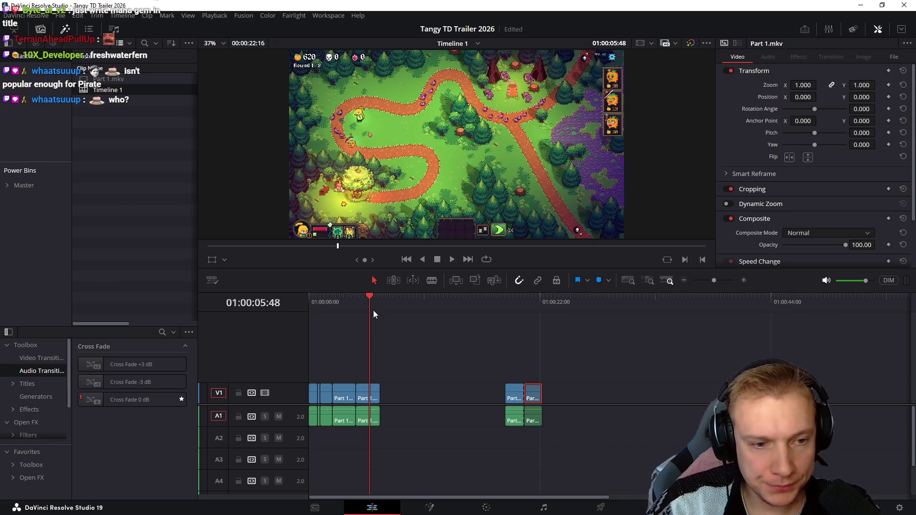
key("Home")
key("space")
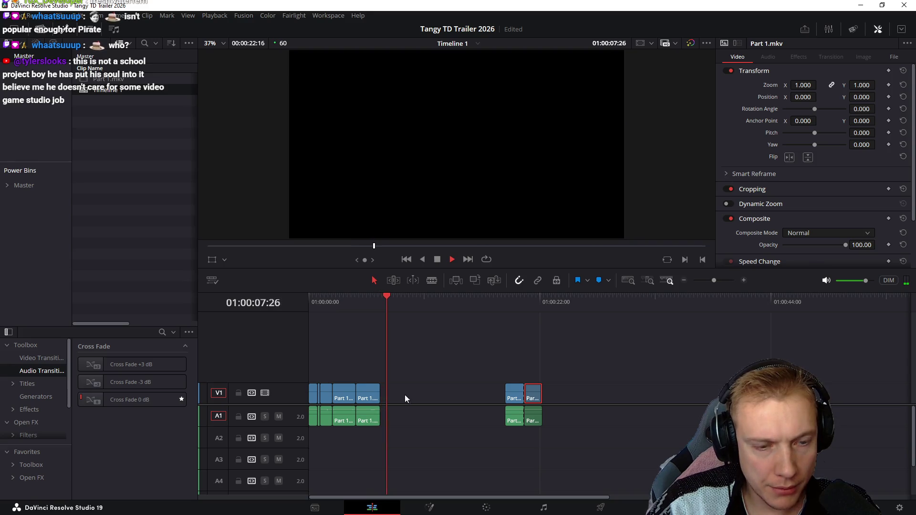
left_click(405, 396)
key("space")
mouse_move(381, 303)
left_mouse_down()
mouse_move(523, 338)
mouse_move(501, 335)
left_mouse_up()
key("space")
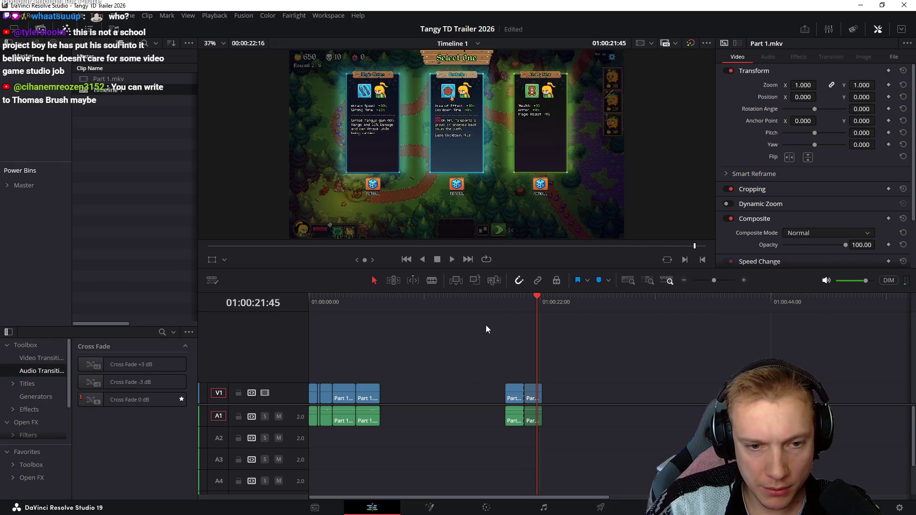
mouse_move(505, 301)
left_mouse_down()
mouse_move(543, 300)
mouse_move(310, 302)
left_mouse_up()
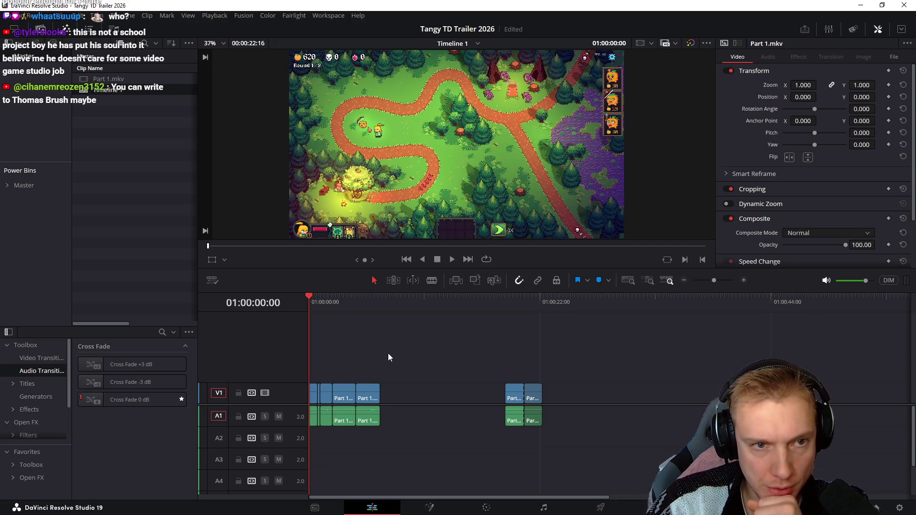
mouse_move(313, 304)
left_mouse_down()
mouse_move(396, 319)
mouse_move(359, 328)
mouse_move(546, 331)
mouse_move(518, 332)
mouse_move(542, 336)
mouse_move(524, 341)
left_mouse_up()
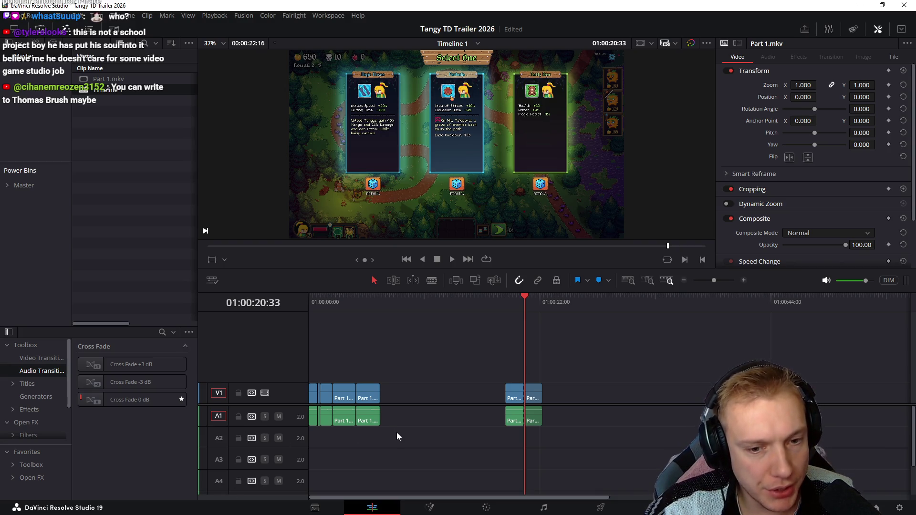
left_click(548, 298)
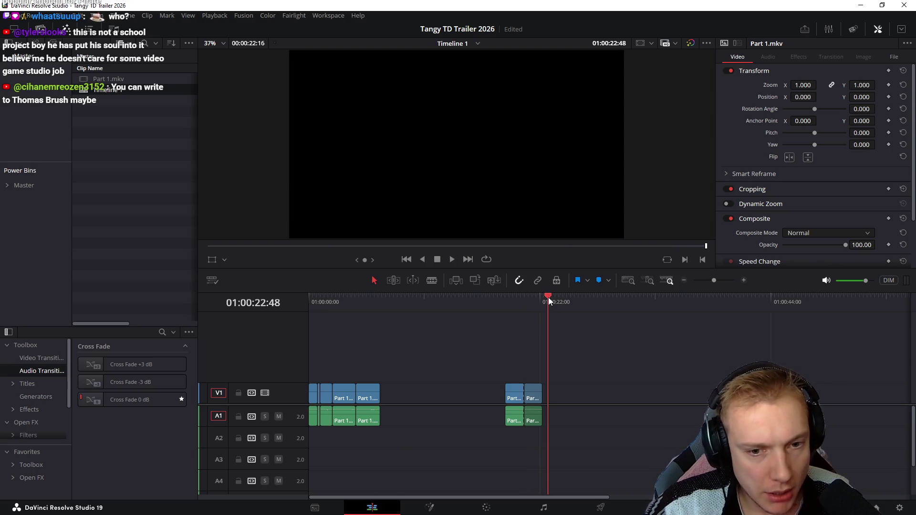
left_click_drag(549, 297, 543, 302)
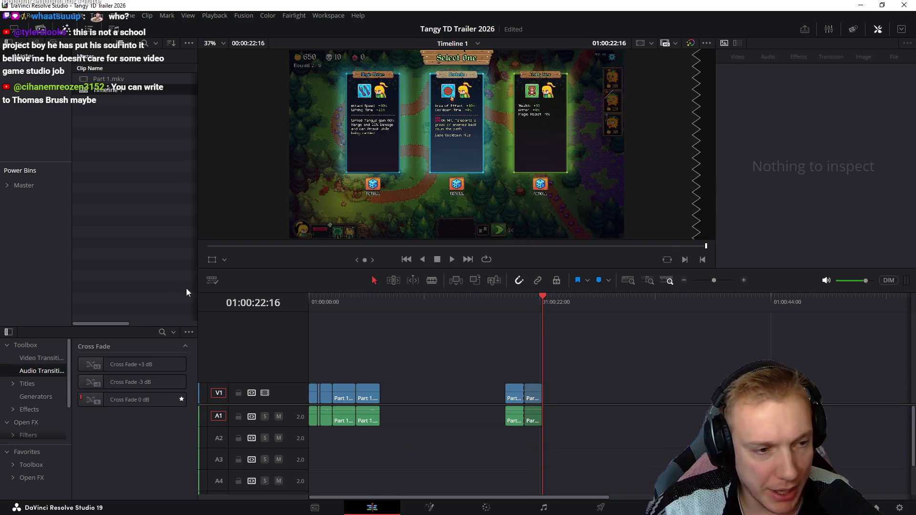
Step: Show the Titles presets in the Effects Library Toolbox
left_click(28, 384)
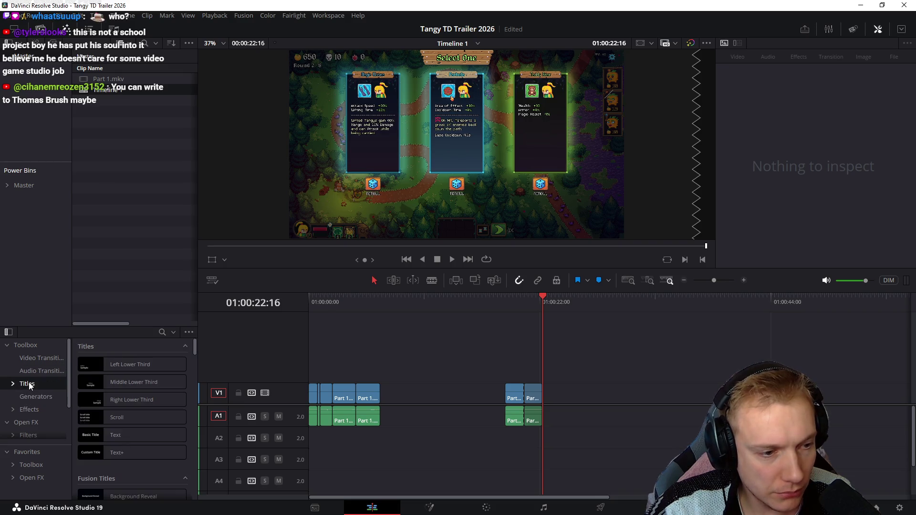